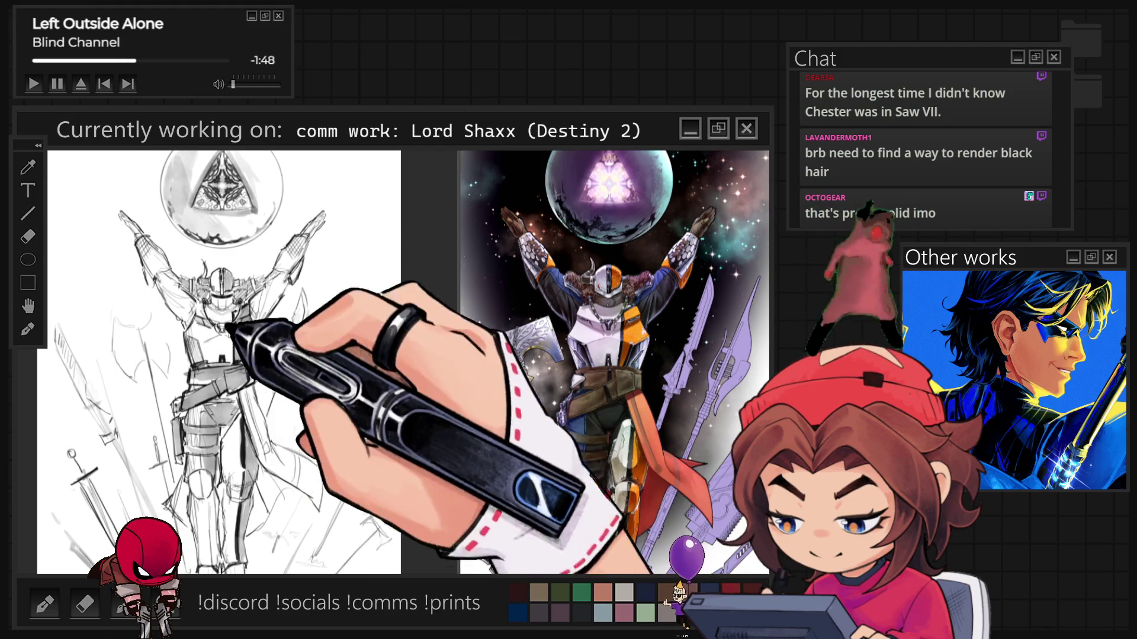
# - Zoom in and out on the Shaxx sketch to inspect the helmet, torso linework and orb
pyautogui.hotkey('ctrl', '+')
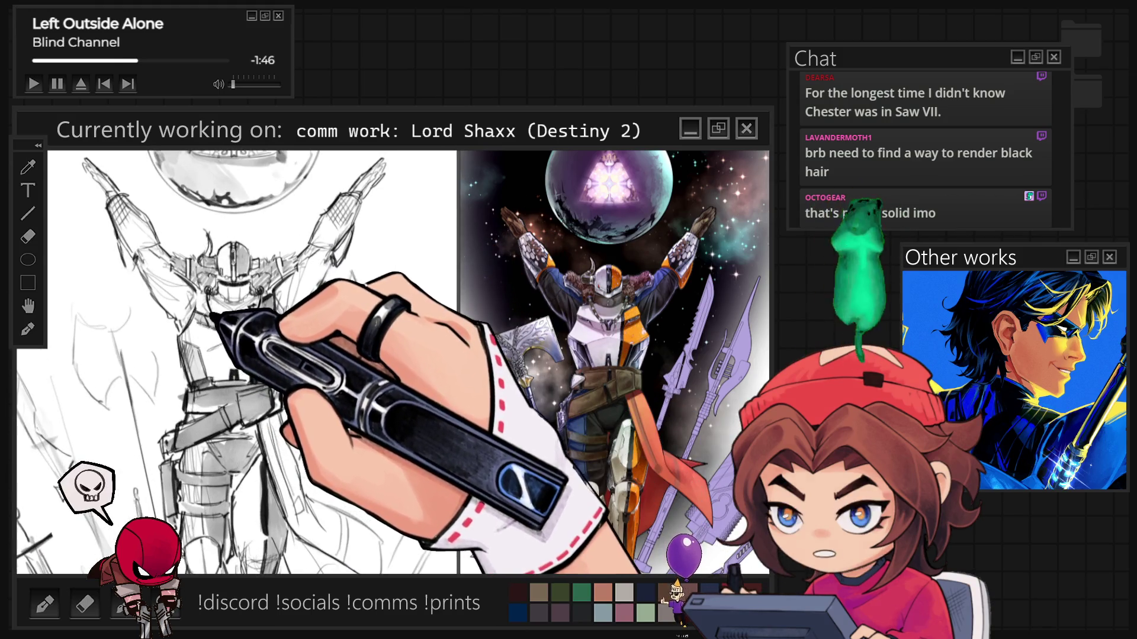
pyautogui.hotkey('ctrl', '+')
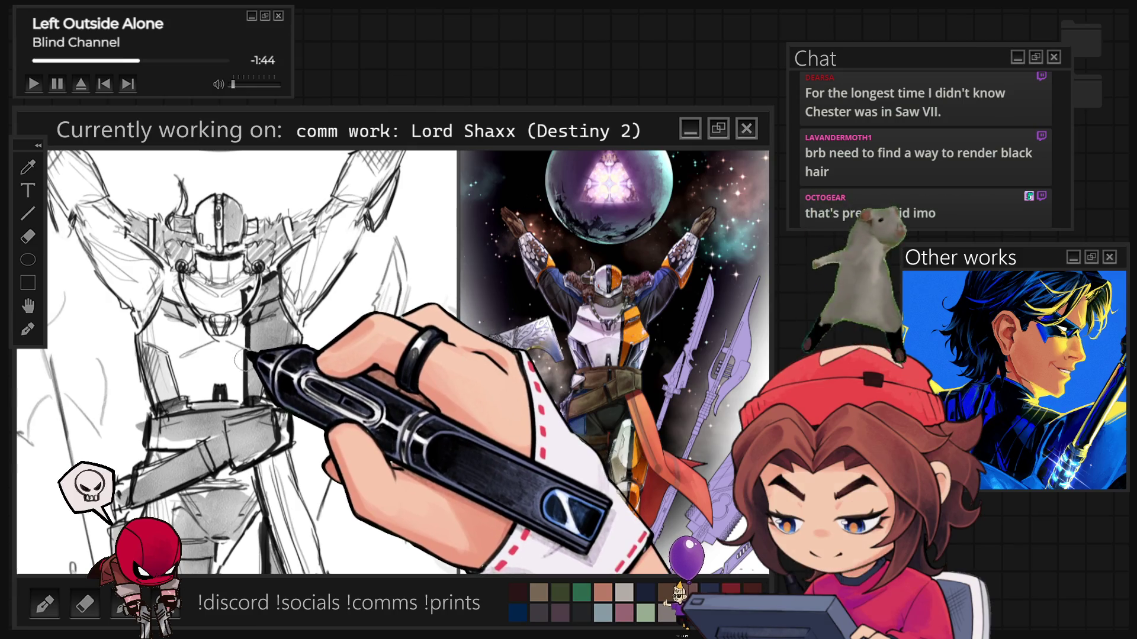
pyautogui.hotkey('ctrl', '-')
pyautogui.hotkey('ctrl', '-')
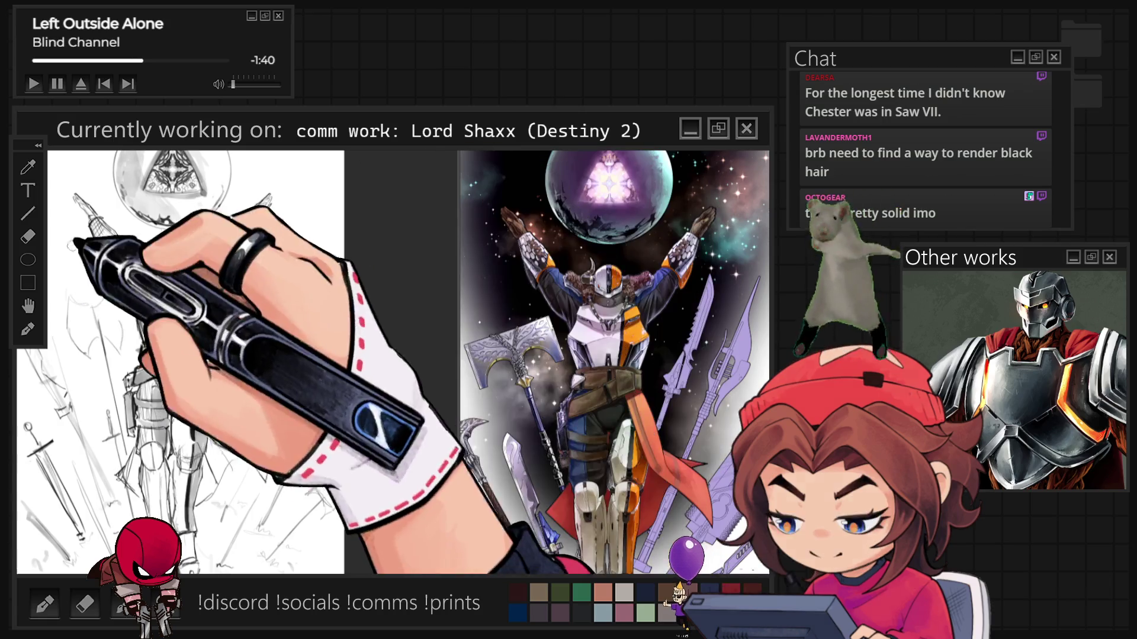
pyautogui.hotkey('ctrl', '+')
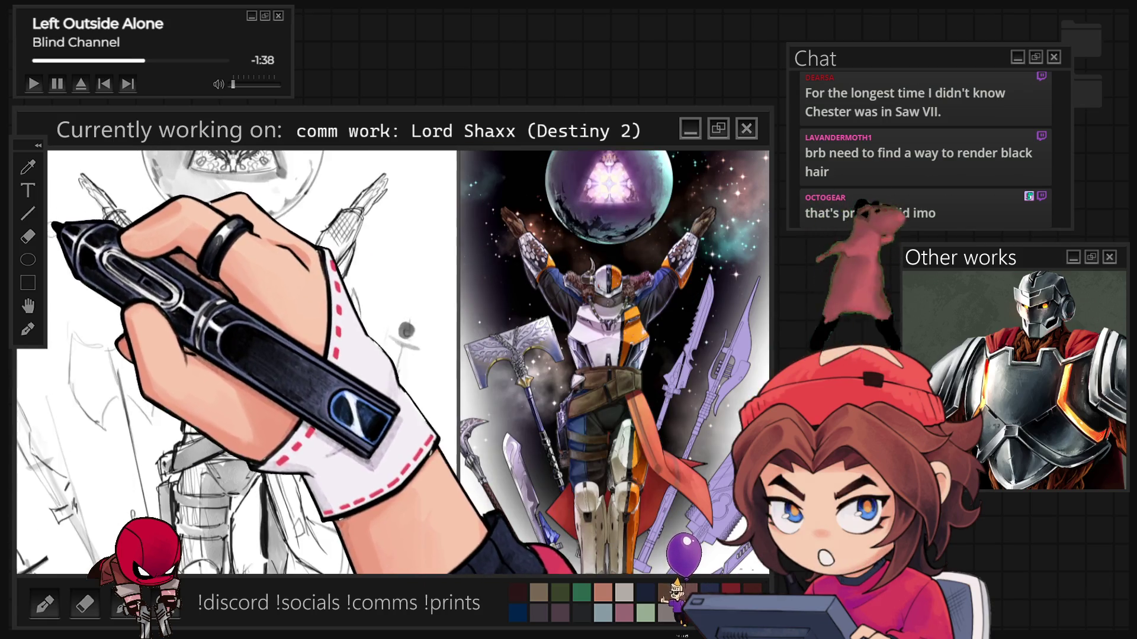
pyautogui.hotkey('ctrl', '-')
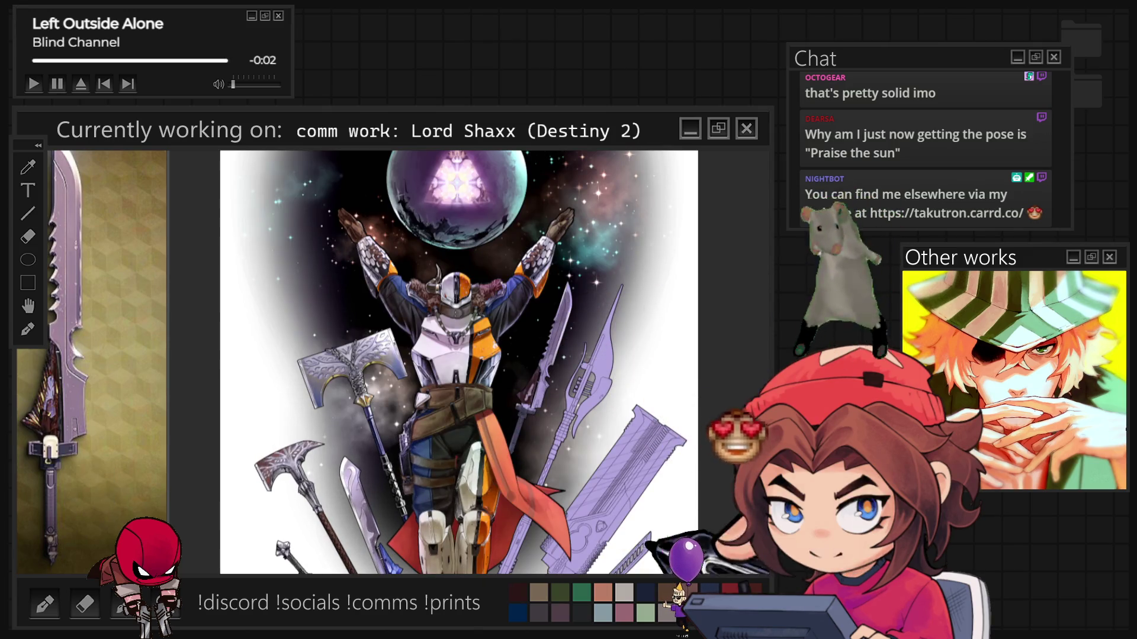
# - Fit the entire Lord Shaxx artwork, weapons and starfield included, within the window
pyautogui.scroll(2, 525, 386)
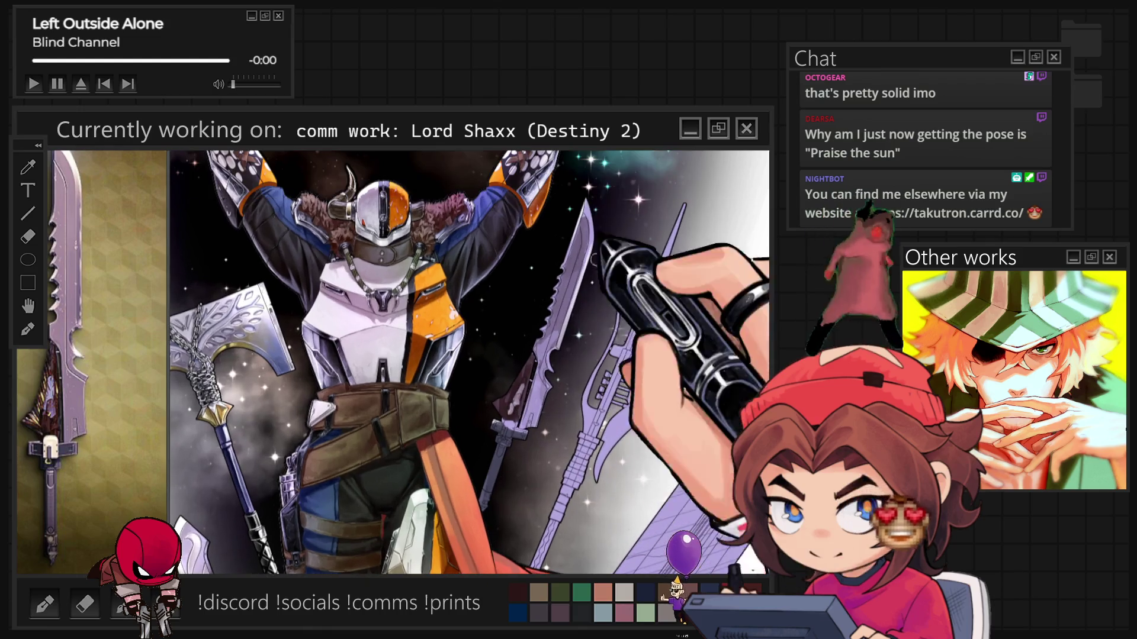
pyautogui.hotkey('ctrl', '0')
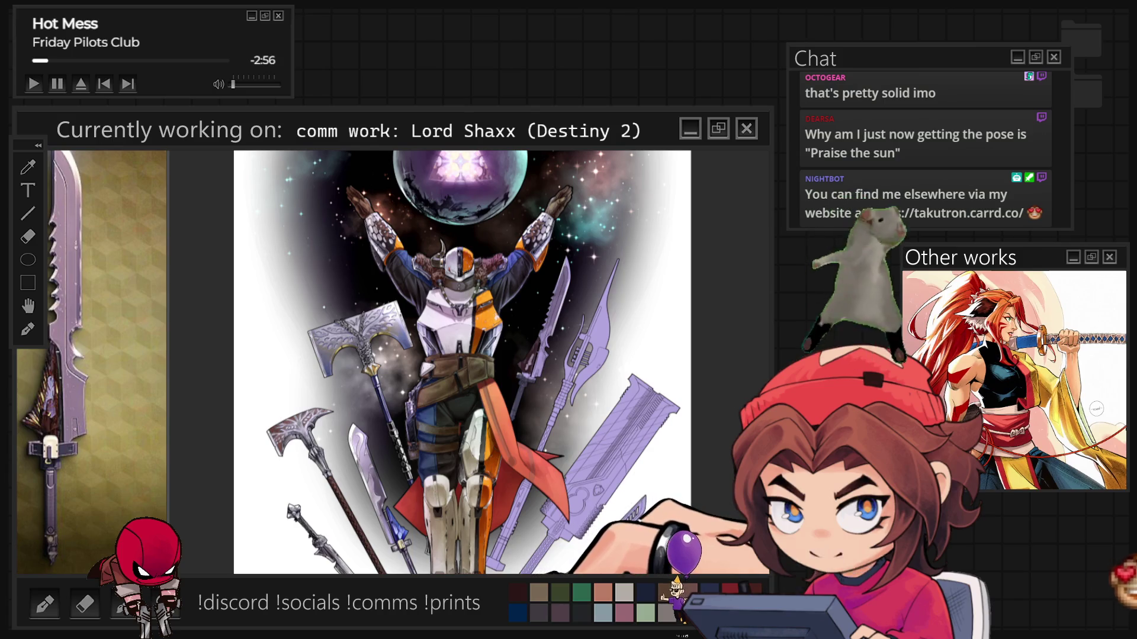
pyautogui.scroll(3, 575, 308)
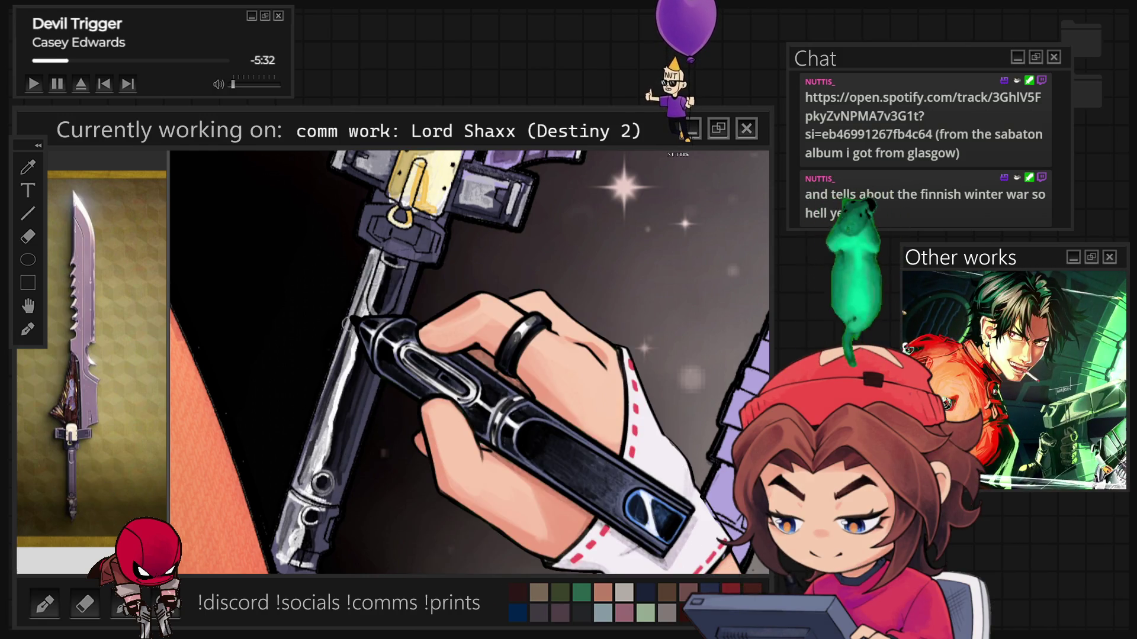
# - Scroll down to the rendered grey weapon beside the unshaded lavender weapon
pyautogui.scroll(-3, 353, 309)
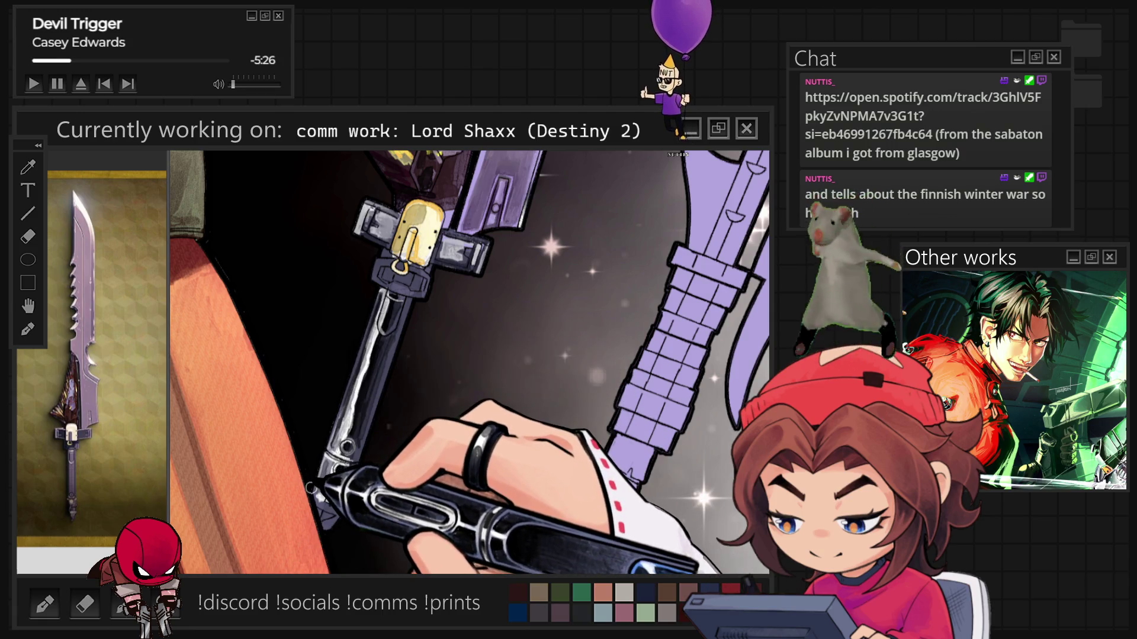
# - Draw a thin straight highlight line along the grey handle's edge below the gold fitting
pyautogui.moveTo(308, 492); pyautogui.dragTo(376, 287)
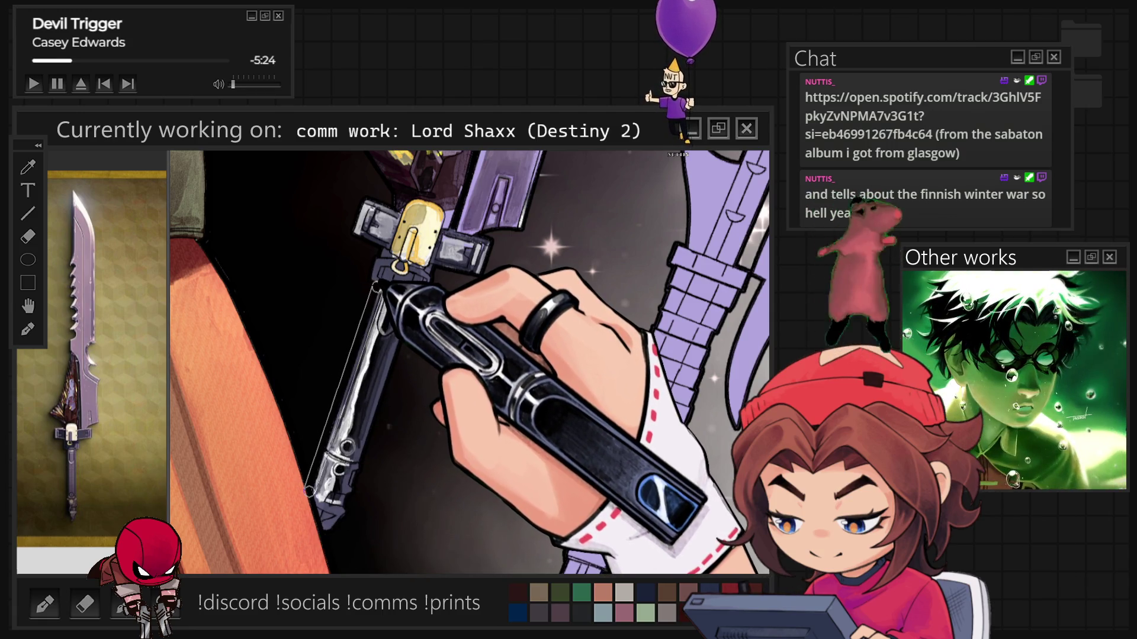
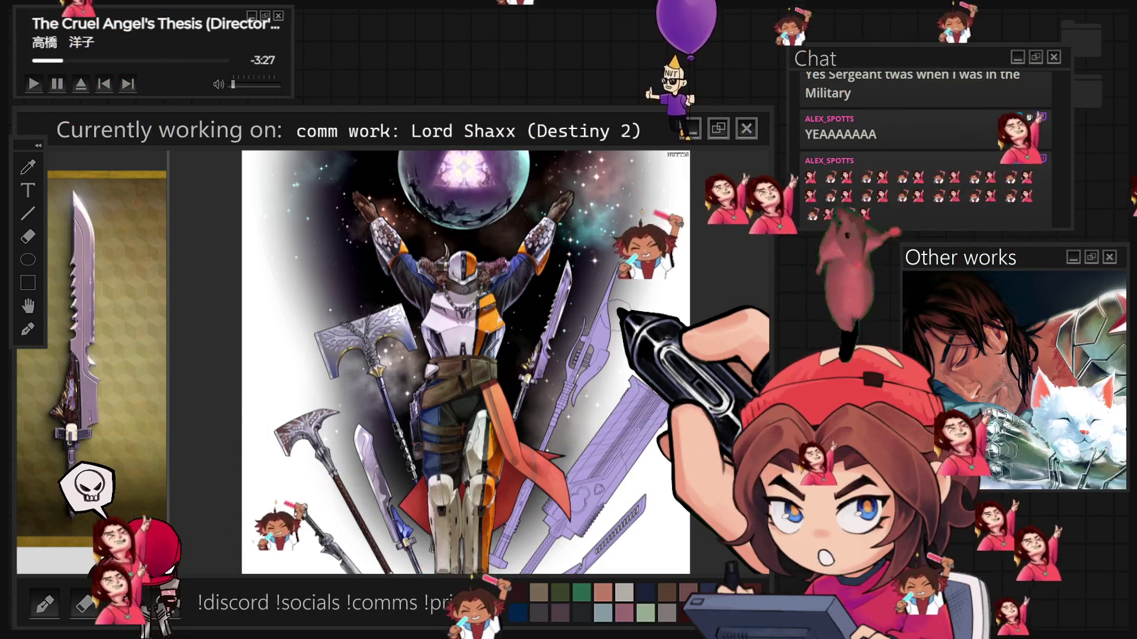
# - Zoom in close on the purple sword and shrink the brush for finer detail
pyautogui.scroll(5, 610, 319)
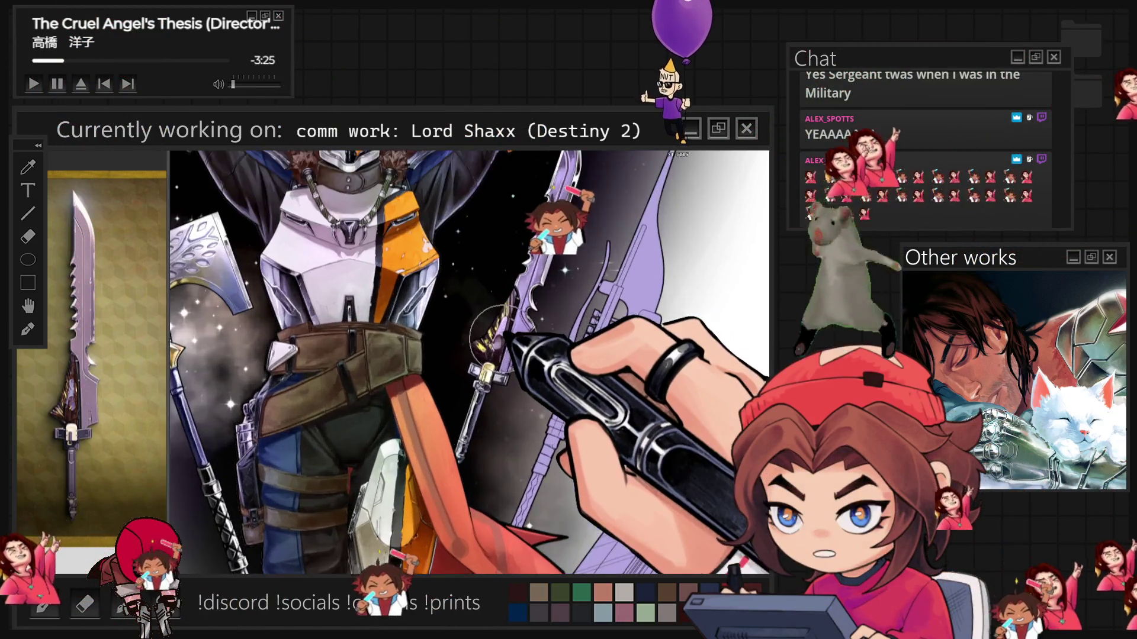
pyautogui.scroll(5, 597, 329)
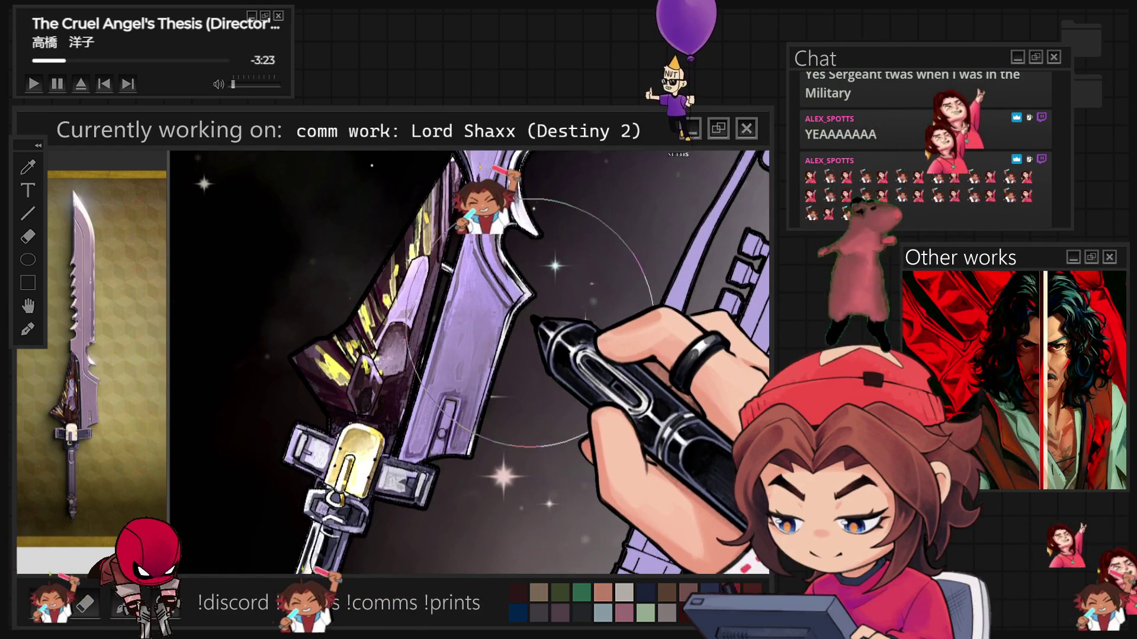
pyautogui.press('[')
pyautogui.press('[')
pyautogui.press('[')
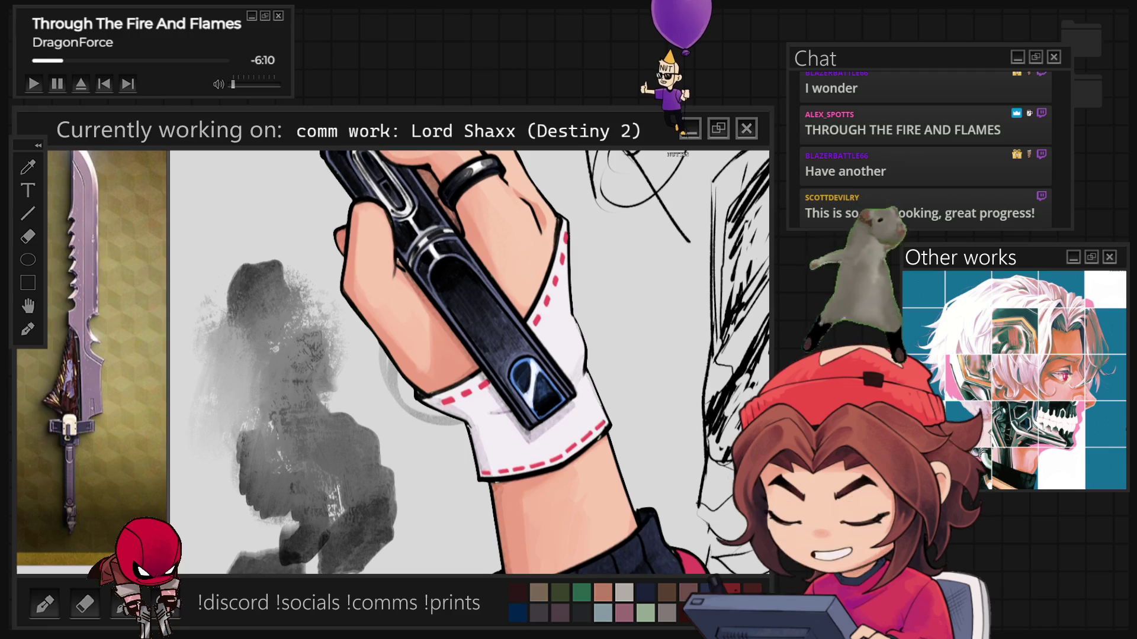
# - Zoom out to the full canvas, then zoom back in on the girl's greyscale sketch
pyautogui.hotkey('ctrl', '-')
pyautogui.hotkey('ctrl', '-')
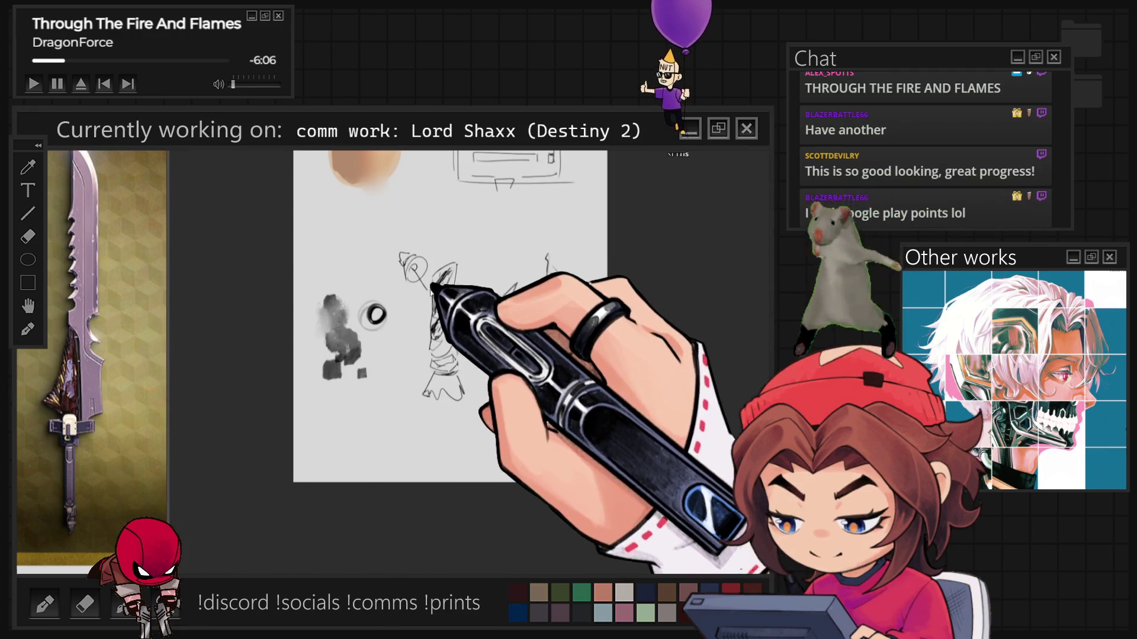
pyautogui.hotkey('ctrl', '+')
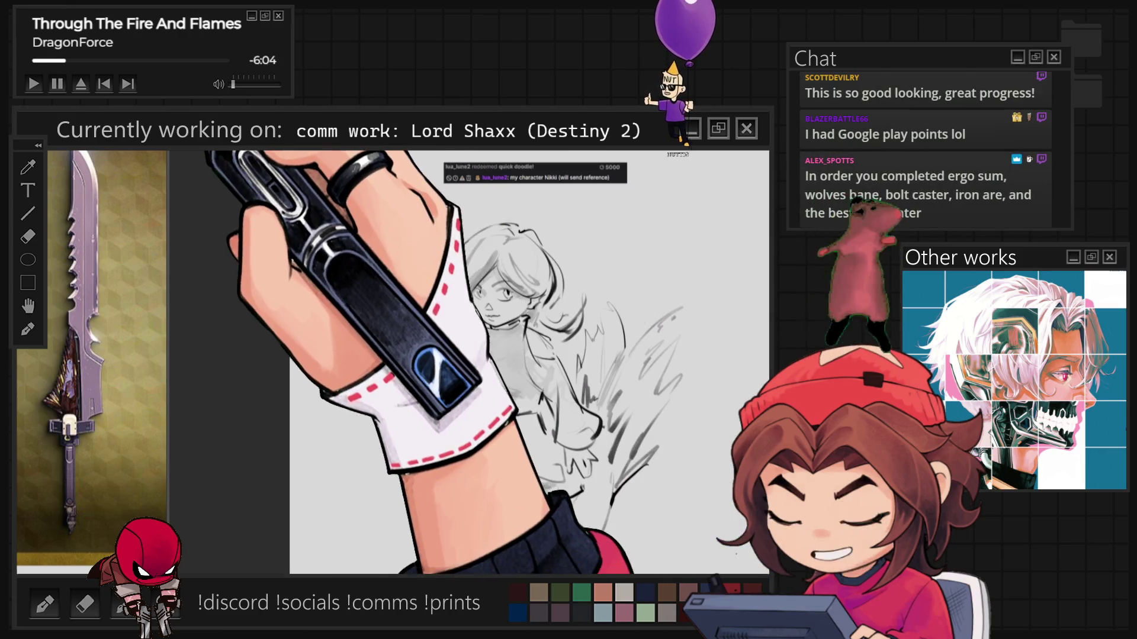